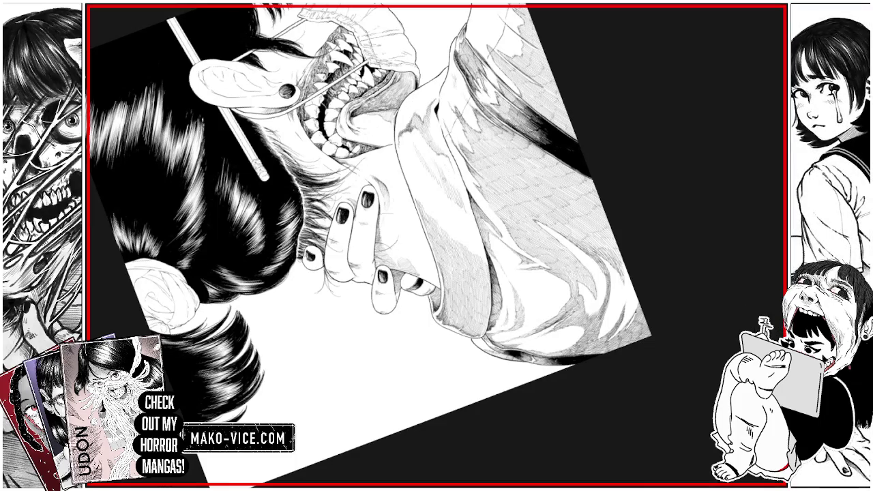
# Draw one short dark hatching stroke on the sleeve shading beside the hand
pyautogui.moveTo(452, 166); pyautogui.dragTo(452, 191)
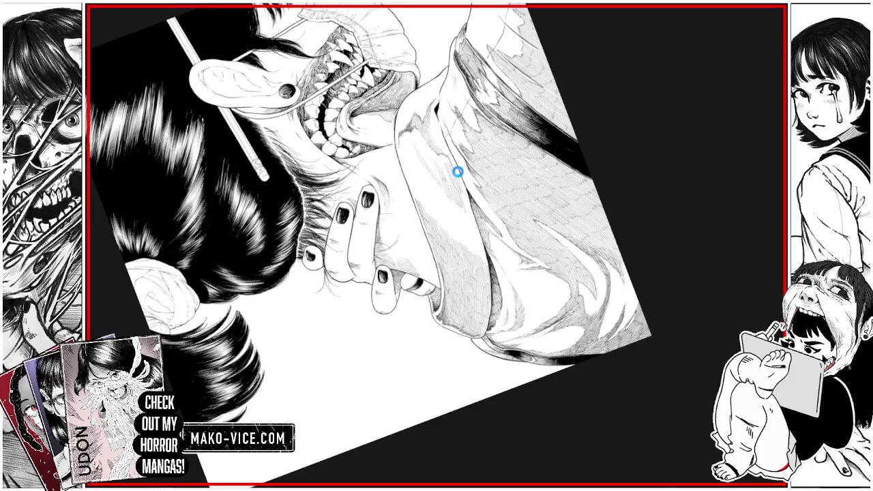
# Add tiny ink marks to the sleeve's shadowed folds
pyautogui.scroll(5, 460, 174)
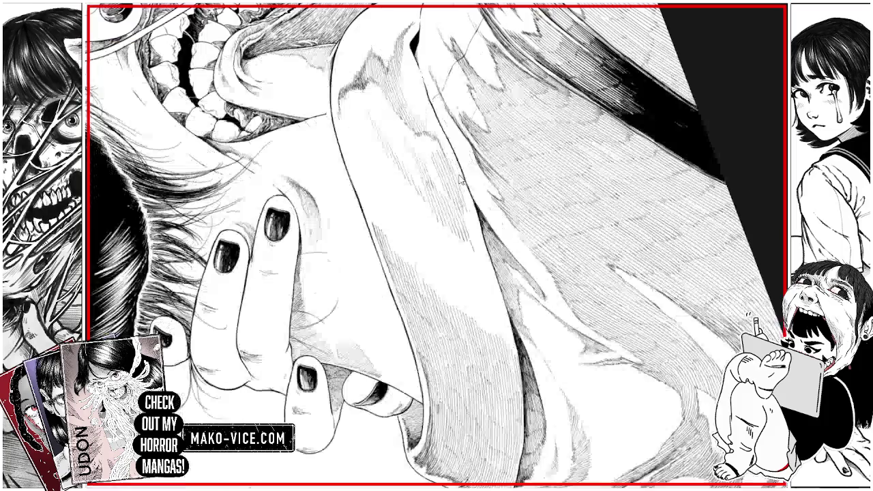
pyautogui.scroll(-5, 460, 225)
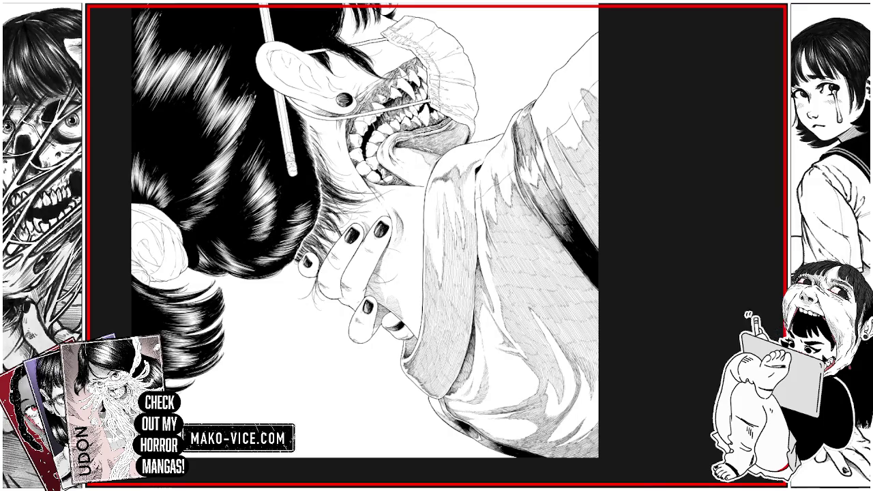
pyautogui.moveTo(460, 187)
pyautogui.mouseDown()
pyautogui.moveTo(468, 185)
pyautogui.moveTo(471, 212)
pyautogui.mouseUp()
# Draw two more fine hatching strokes over the shaded part of the sleeve
pyautogui.moveTo(470, 197); pyautogui.dragTo(472, 214)
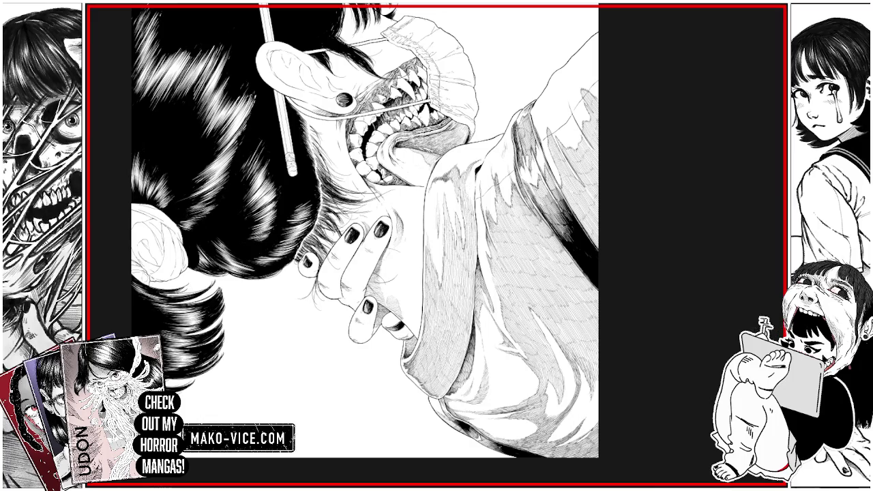
pyautogui.moveTo(469, 181); pyautogui.dragTo(471, 205)
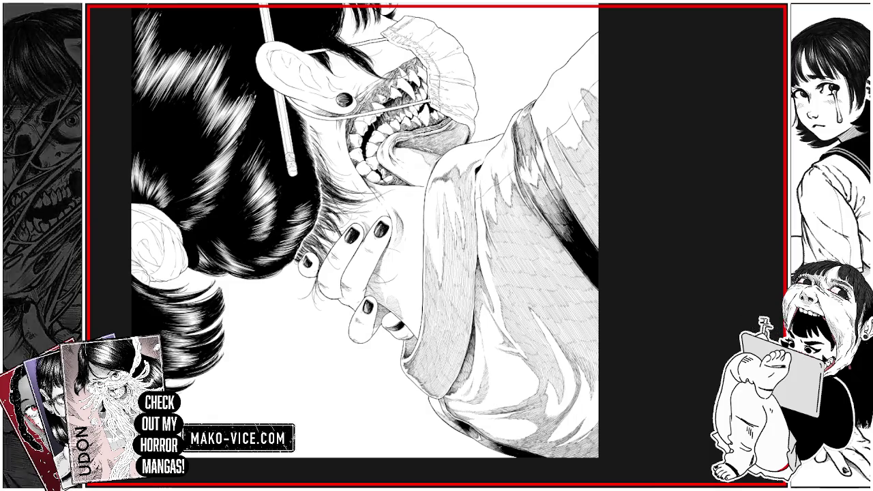
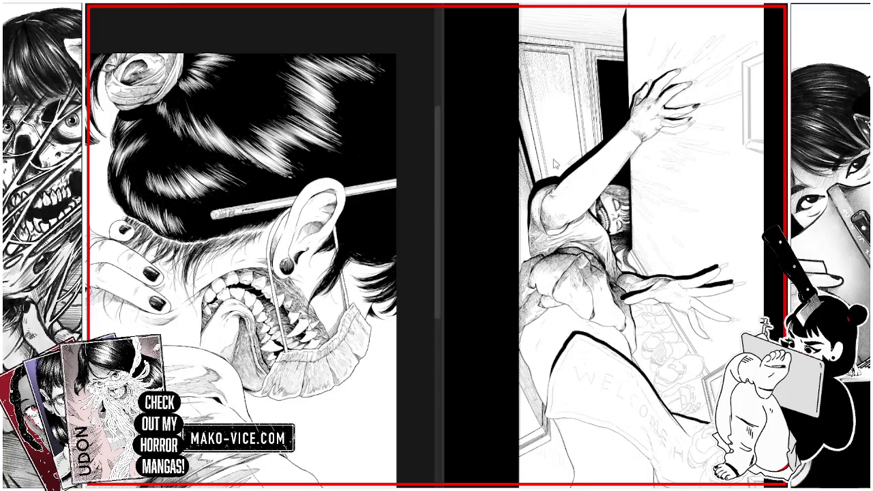
# Scroll the left manga page down below the fanged mouth to reveal its bottom edge
pyautogui.scroll(-3, 241, 246)
pyautogui.scroll(-1, 241, 245)
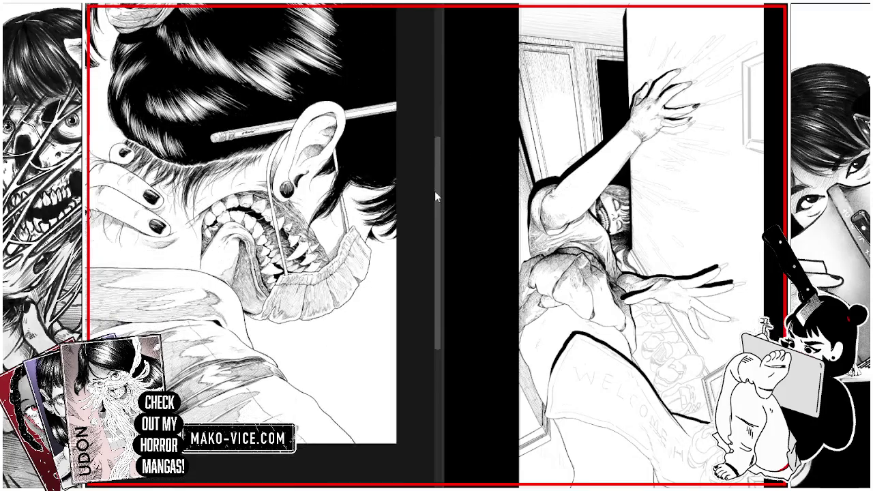
pyautogui.scroll(1, 241, 245)
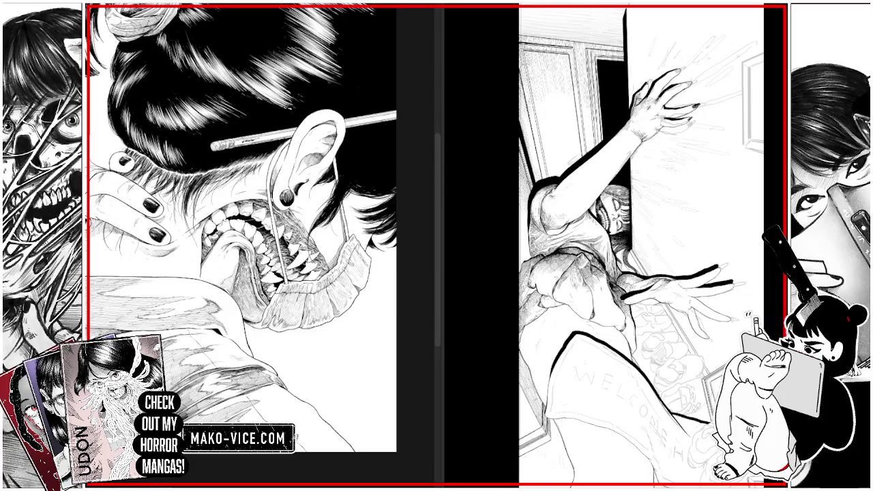